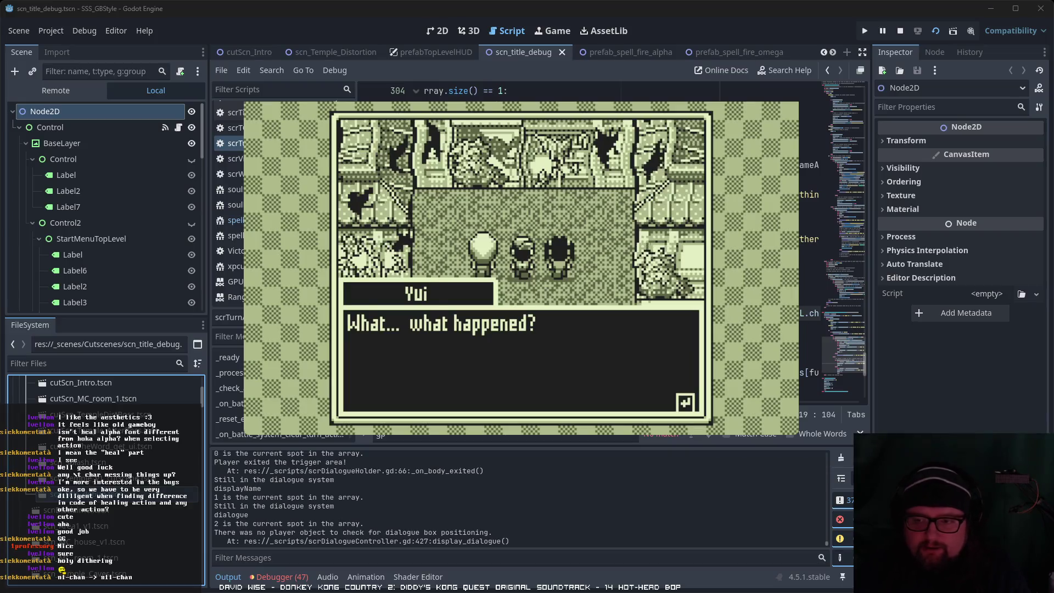
Step: Step through Hikari and Yui's lines as the teleporter activates and a figure appears
key("Return")
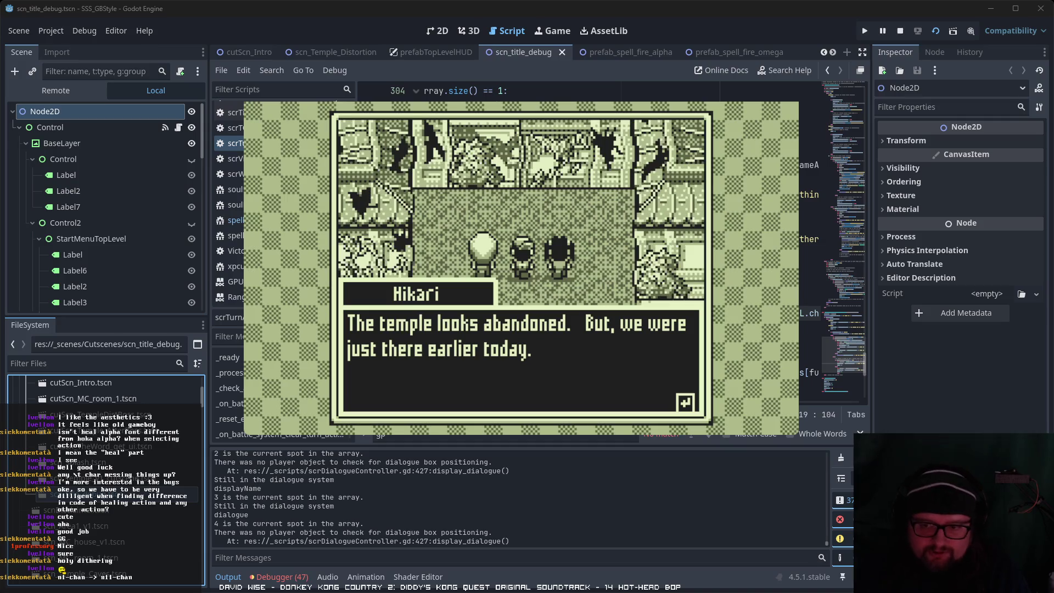
key("Return")
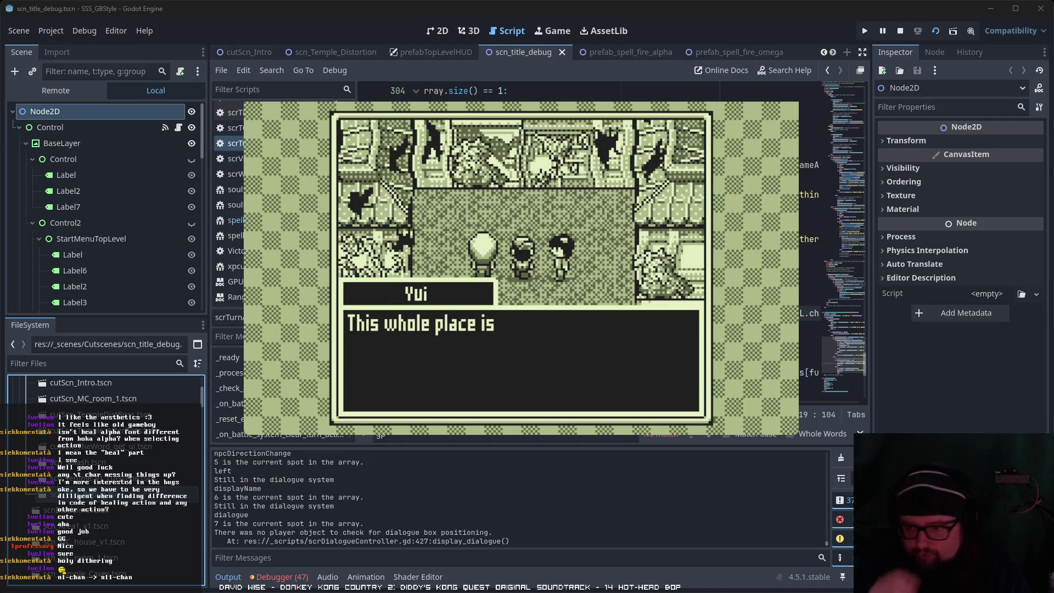
key("Return")
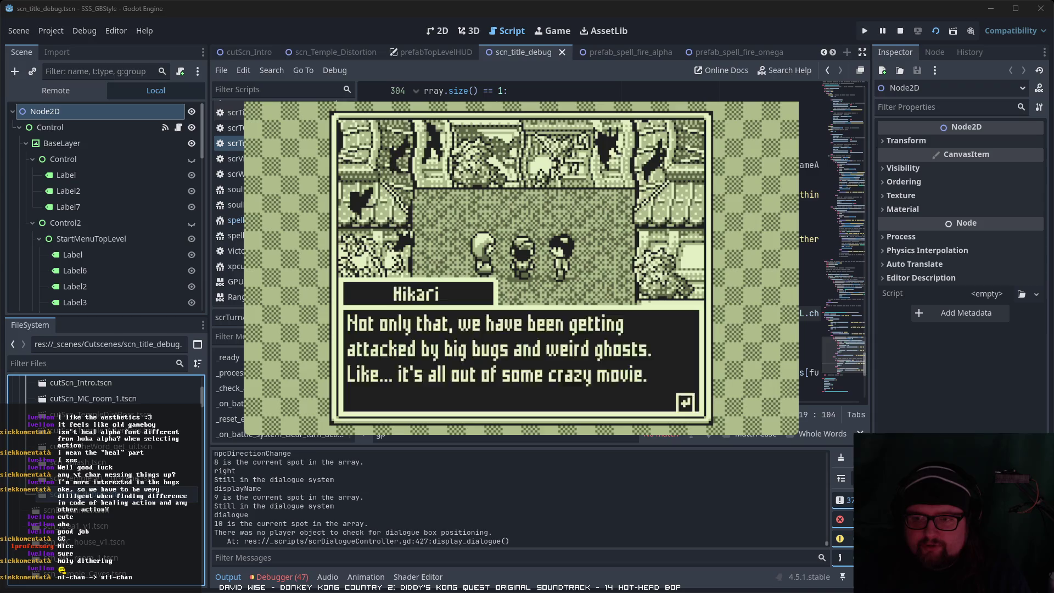
key("Return")
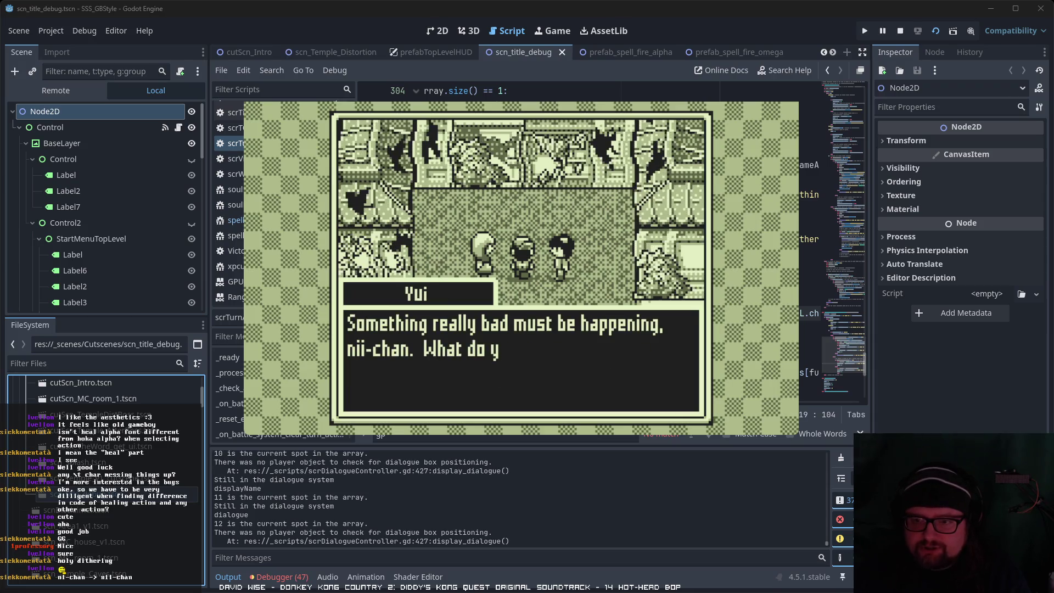
key("Return")
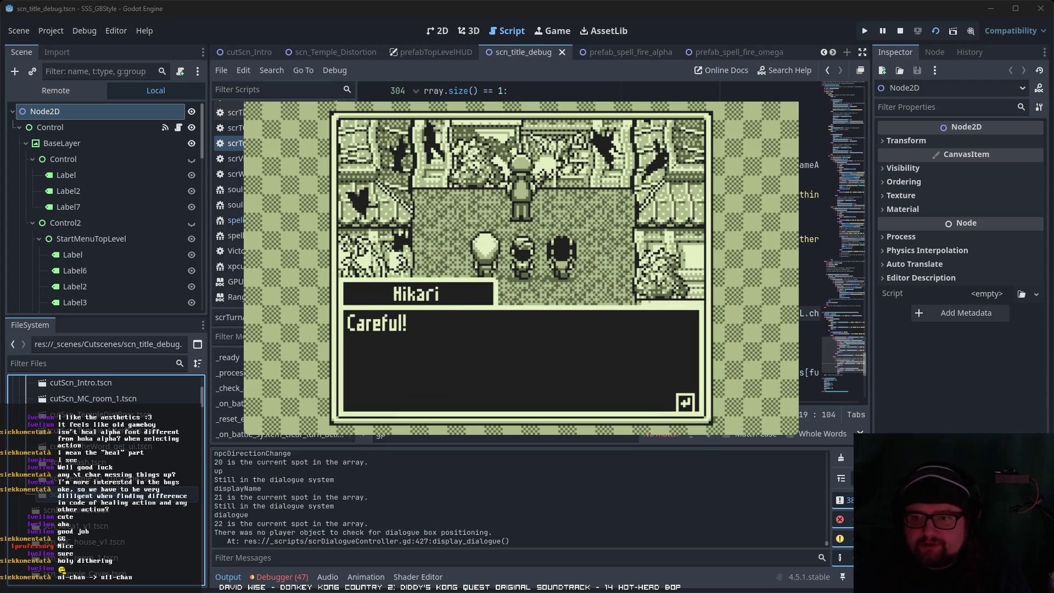
Step: Advance through the stranger's first line and Hikari and Yui's replies
key("Return")
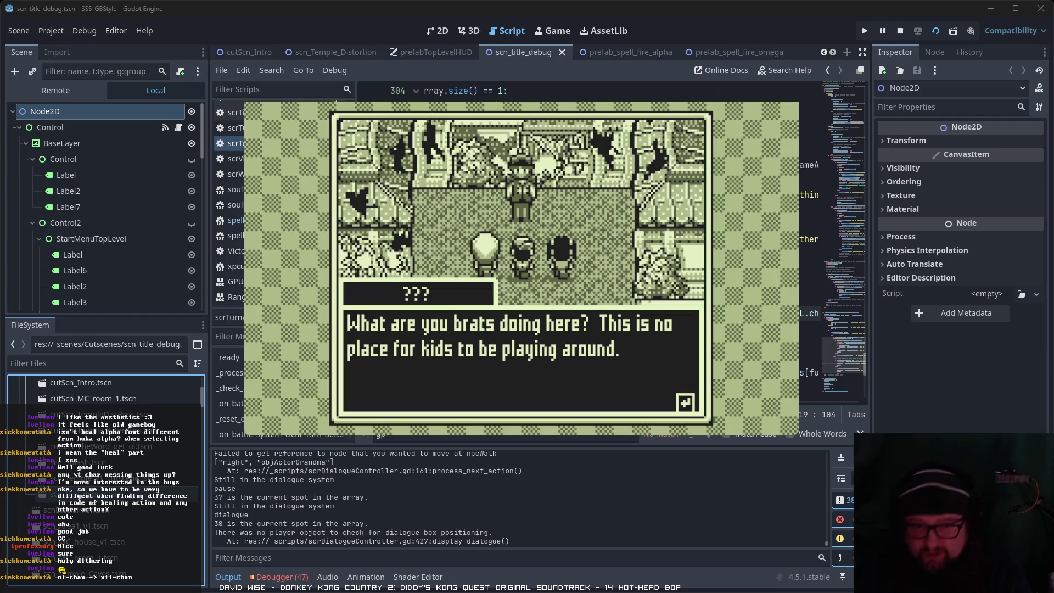
key("Return")
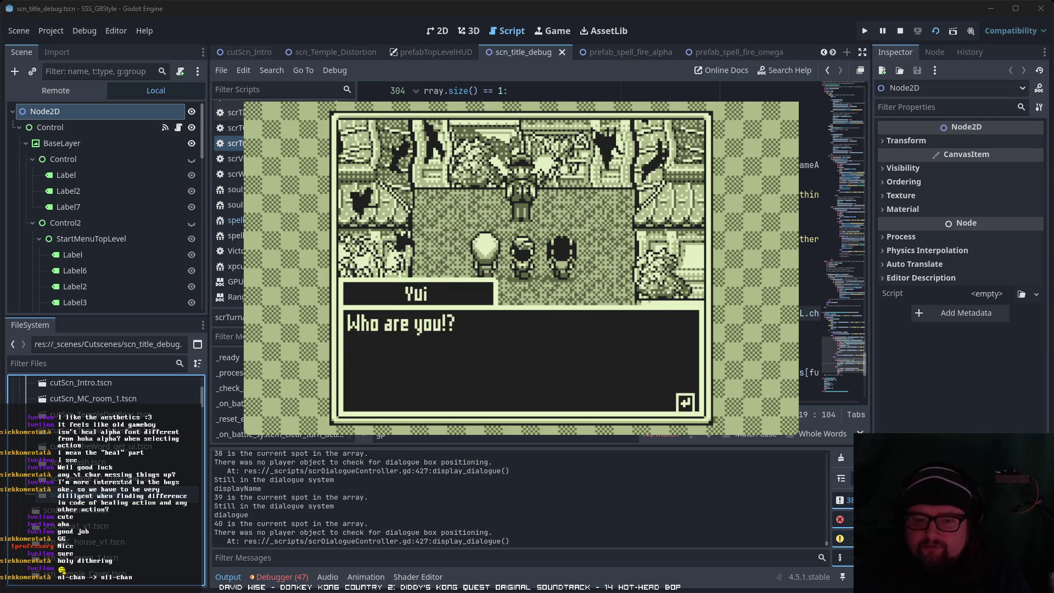
key("Return")
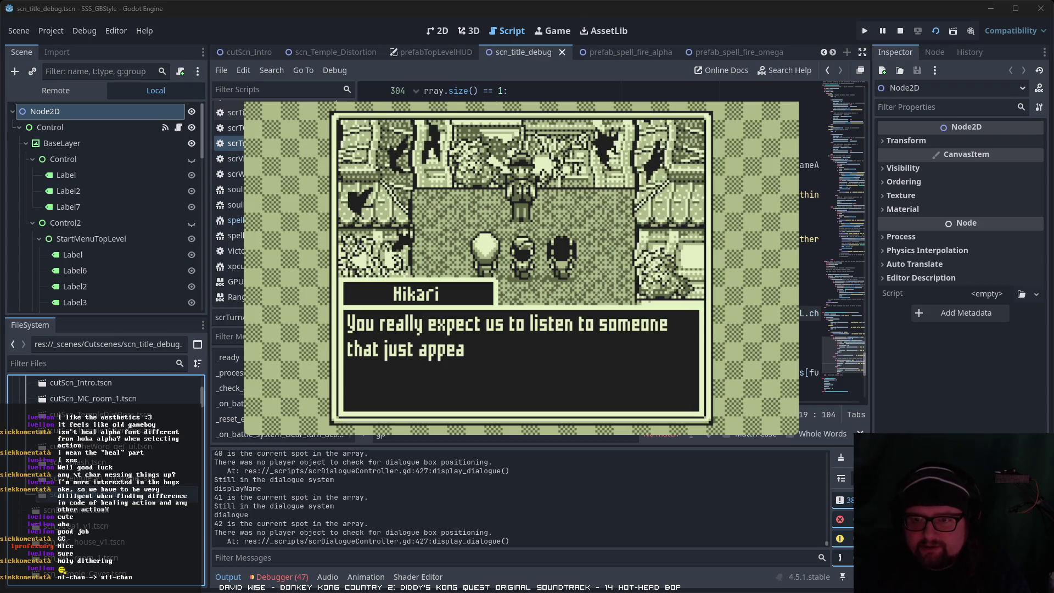
key("Return")
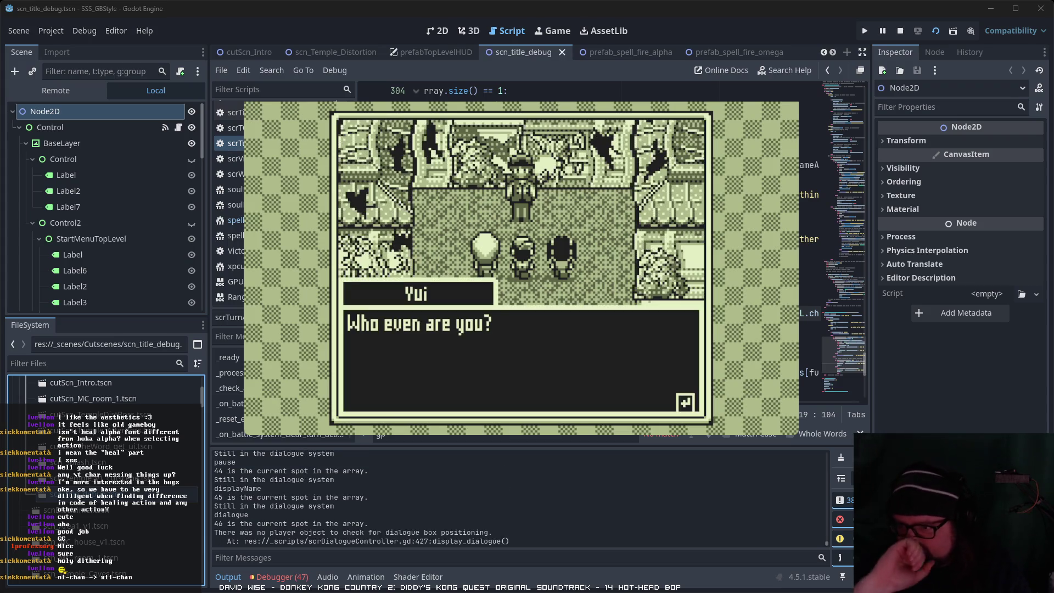
key("Return")
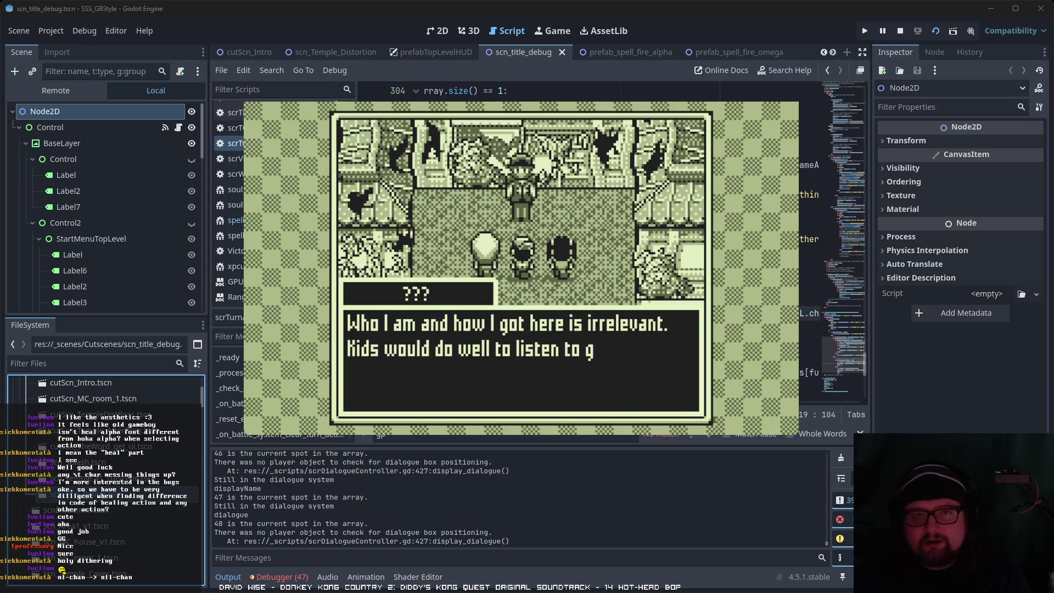
key("Return")
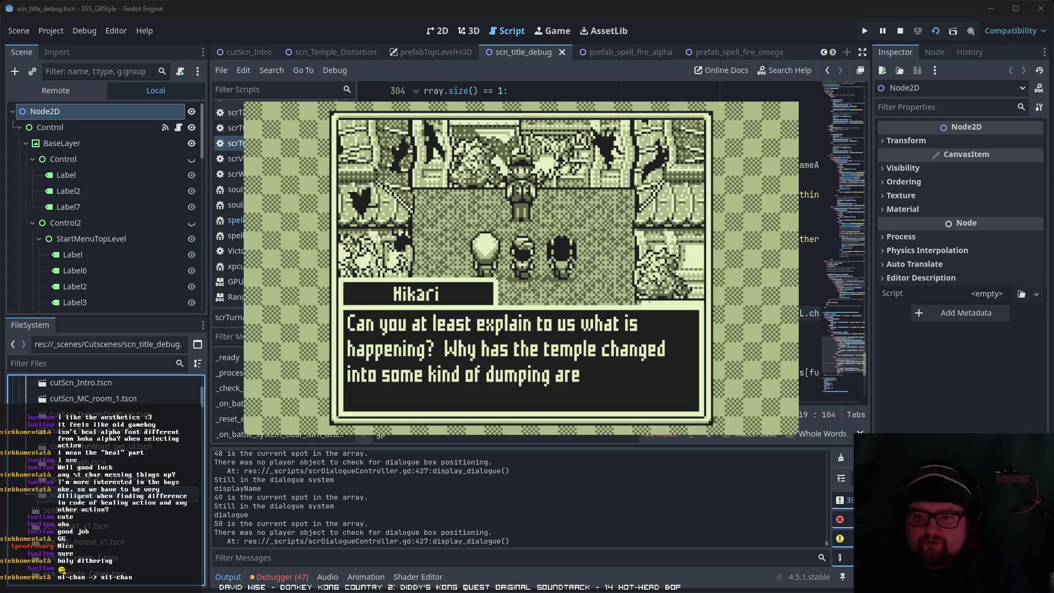
Step: Continue the exchange about Madame until Hikari warns 'Watch out! Here she comes!'
key("Return")
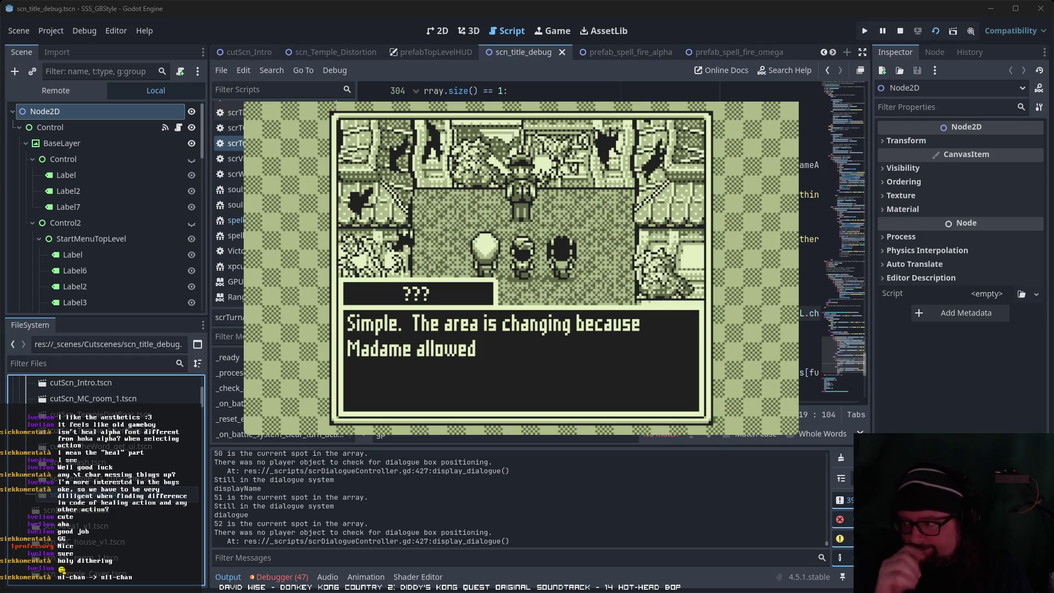
key("Return")
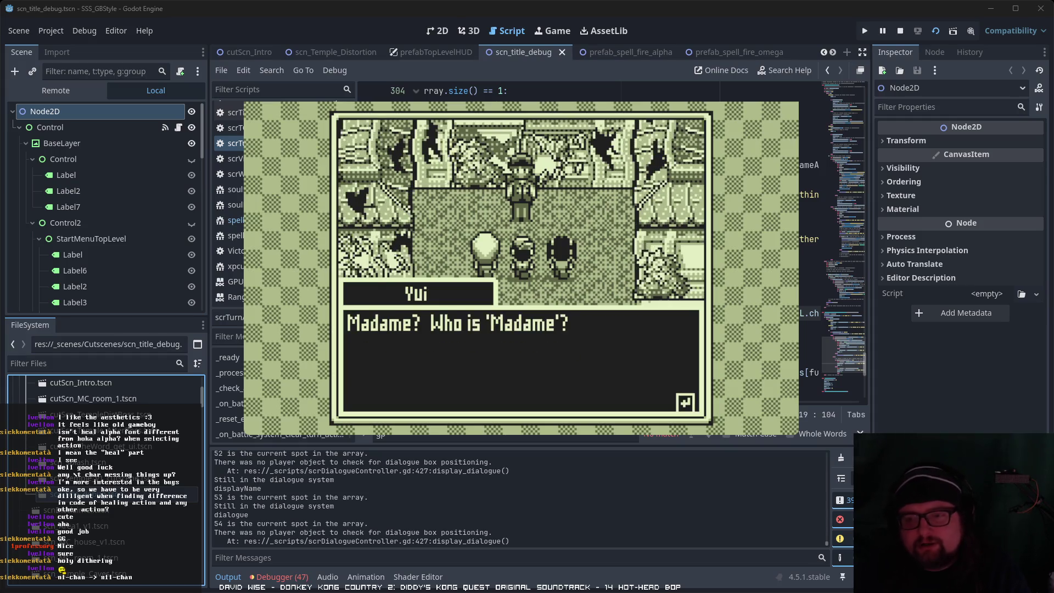
key("Return")
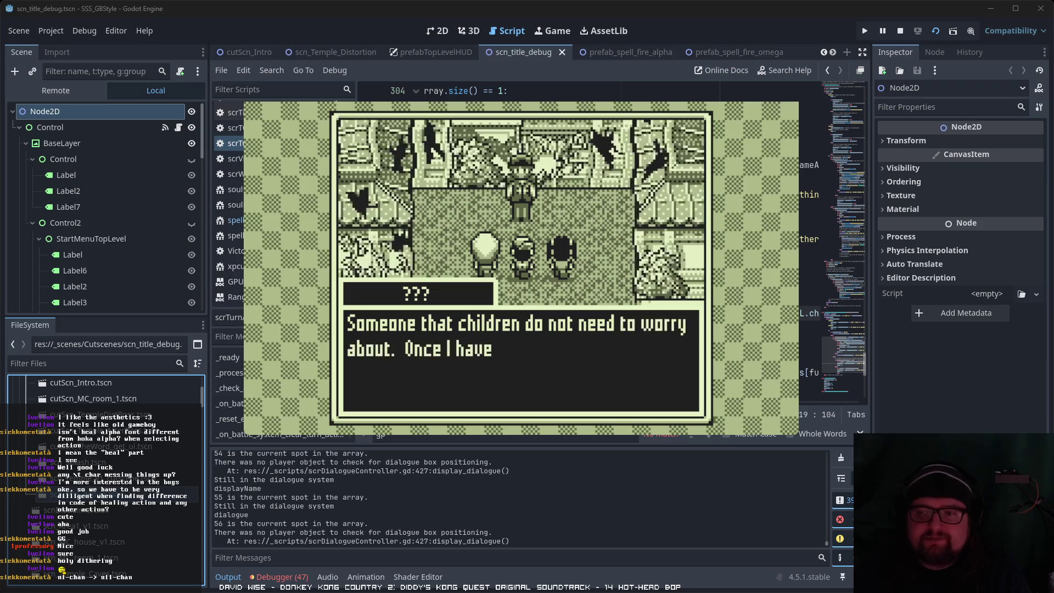
key("Return")
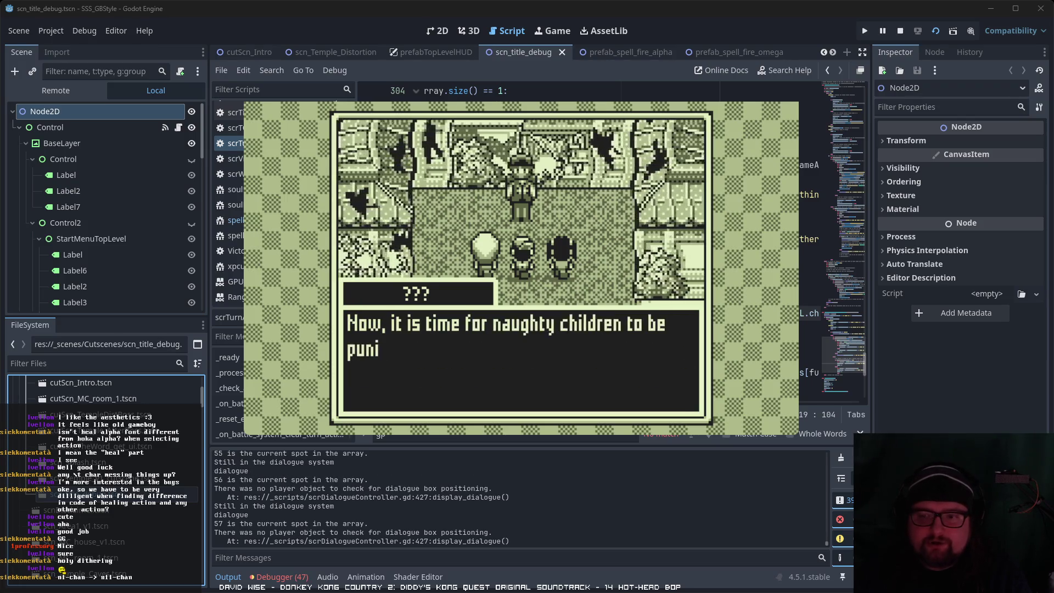
key("Return")
key("Return")
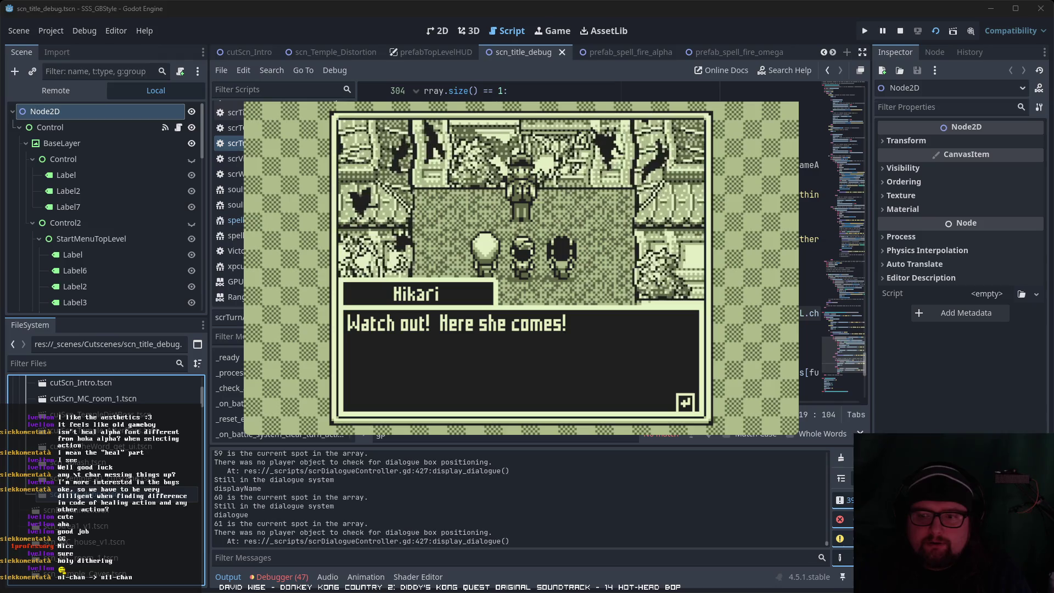
key("Return")
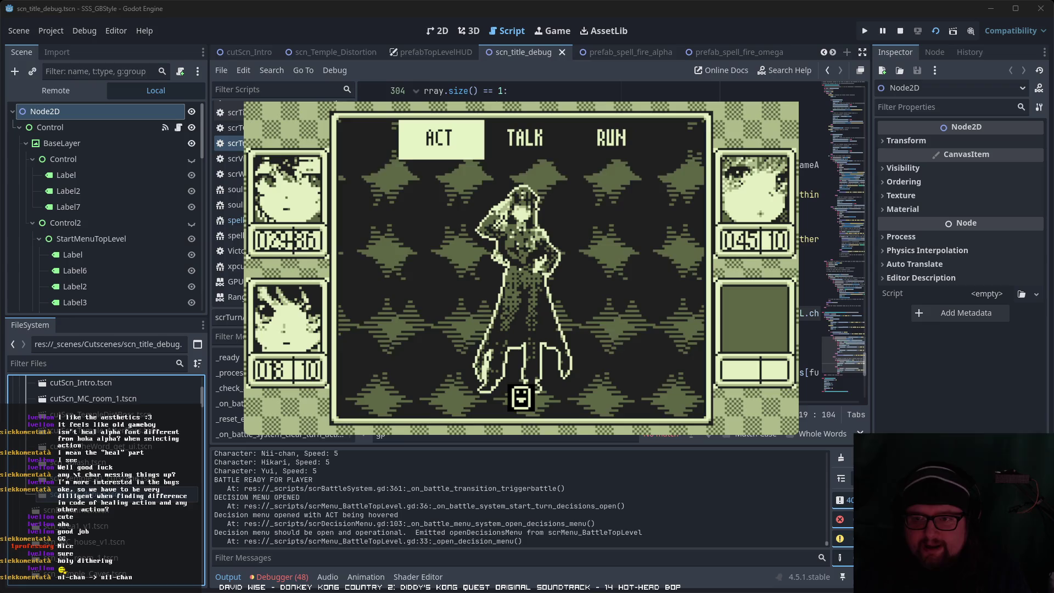
Step: Choose ACT, then Skill, and use the Iyashi α skill for the first character
key("Right")
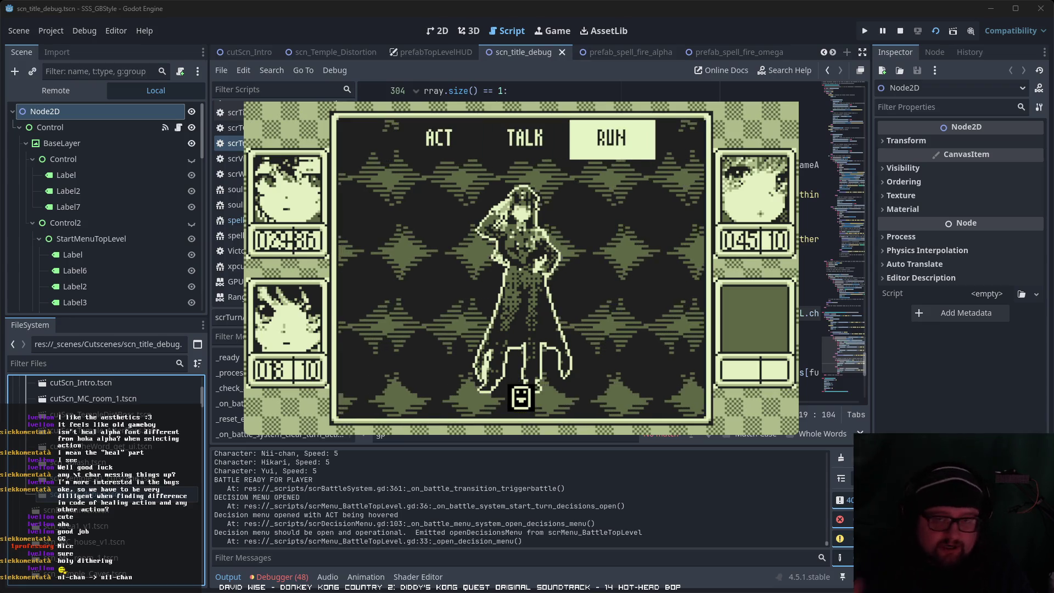
key("Right")
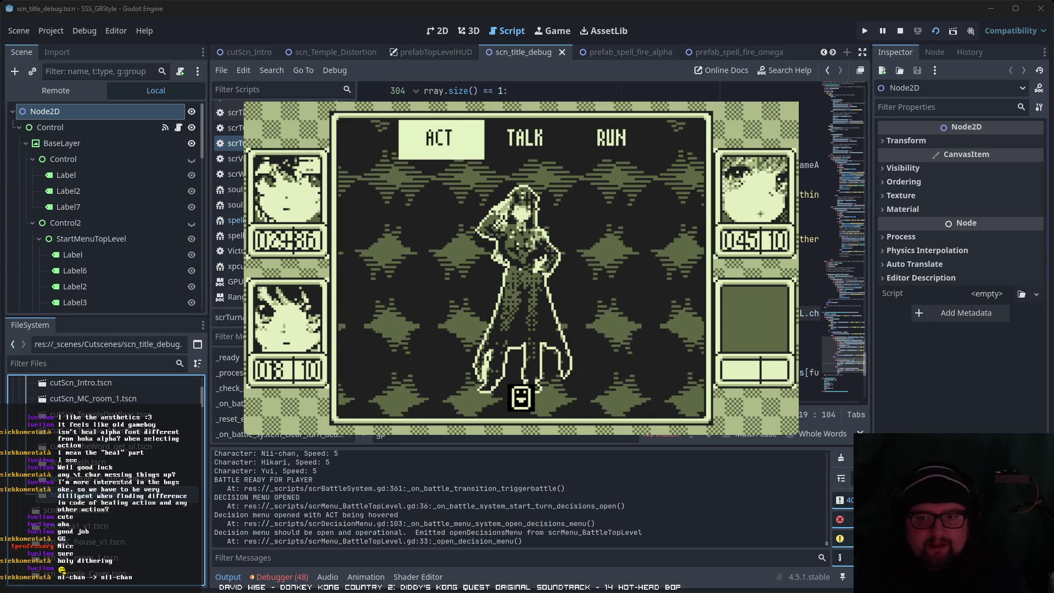
key("Return")
key("Right")
key("Right")
key("Right")
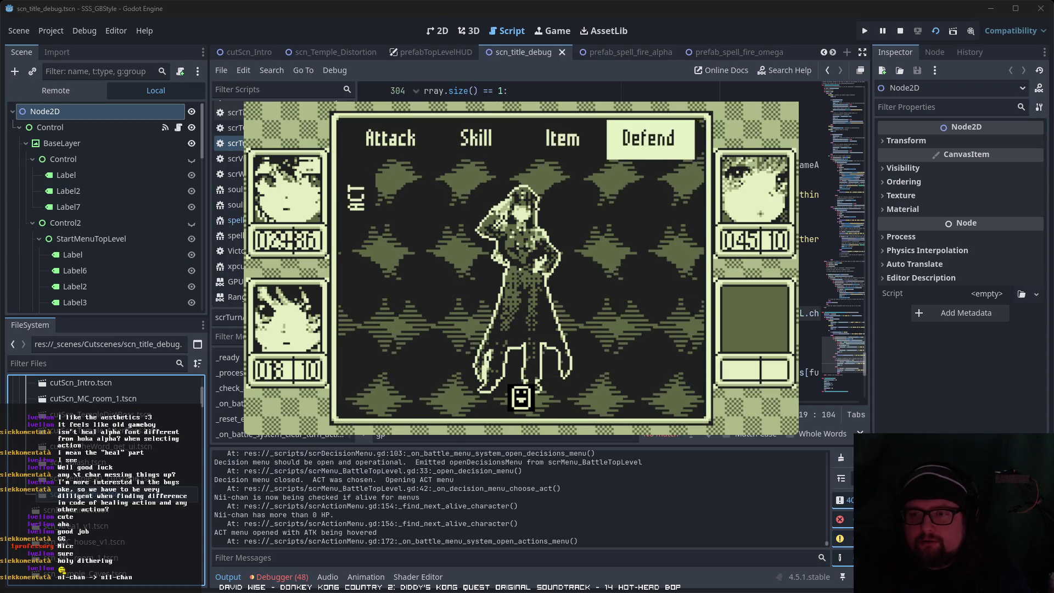
key("Right")
key("Right")
key("Return")
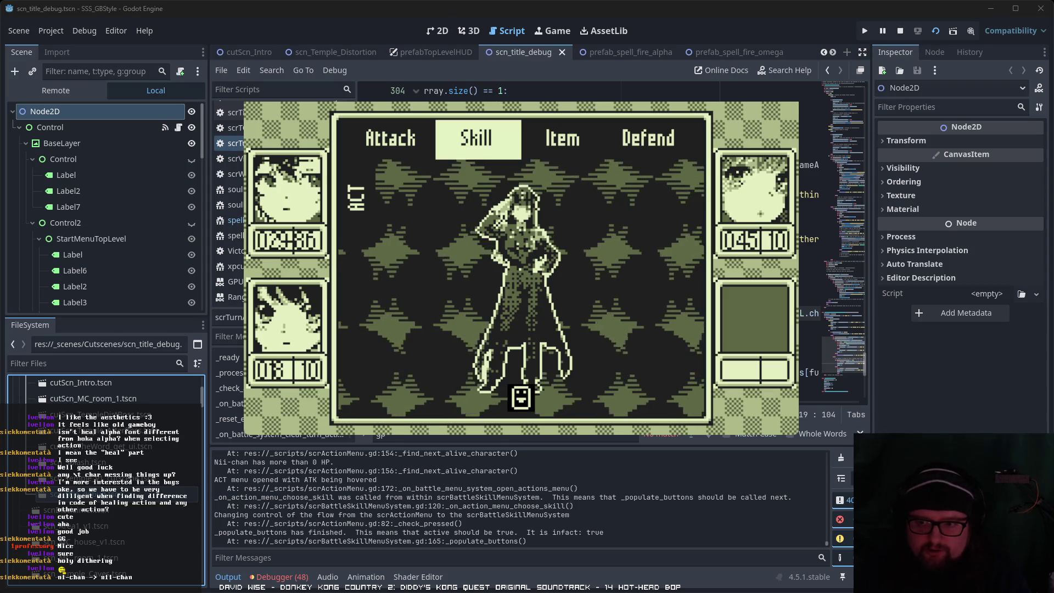
key("Return")
Step: Give Hikari the Miau α skill and choose Skill for Yui
key("Right")
key("Return")
key("Return")
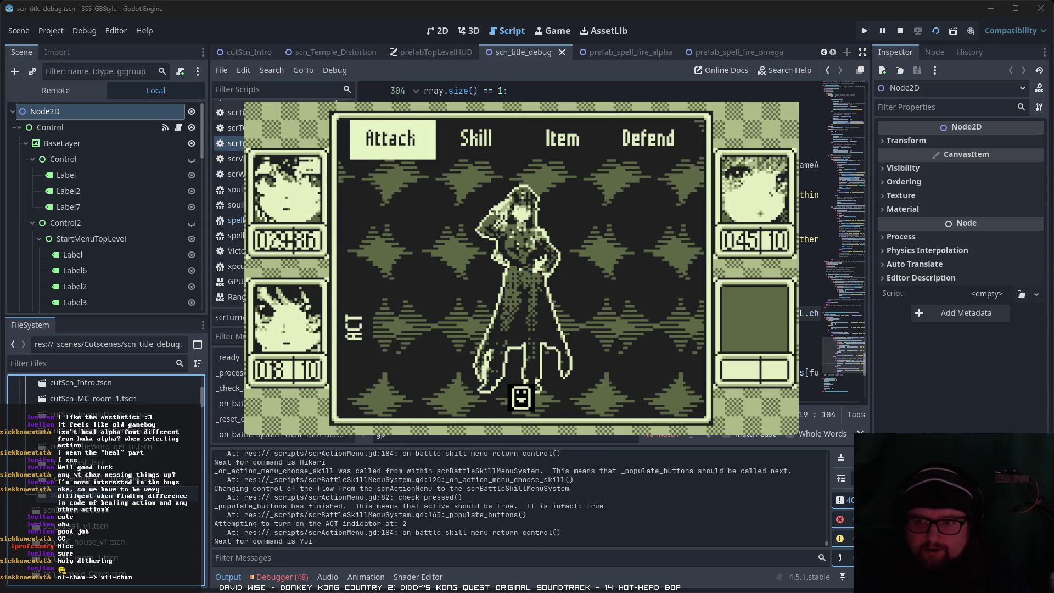
key("Right")
key("Right")
key("Right")
key("Right")
key("Right")
key("Return")
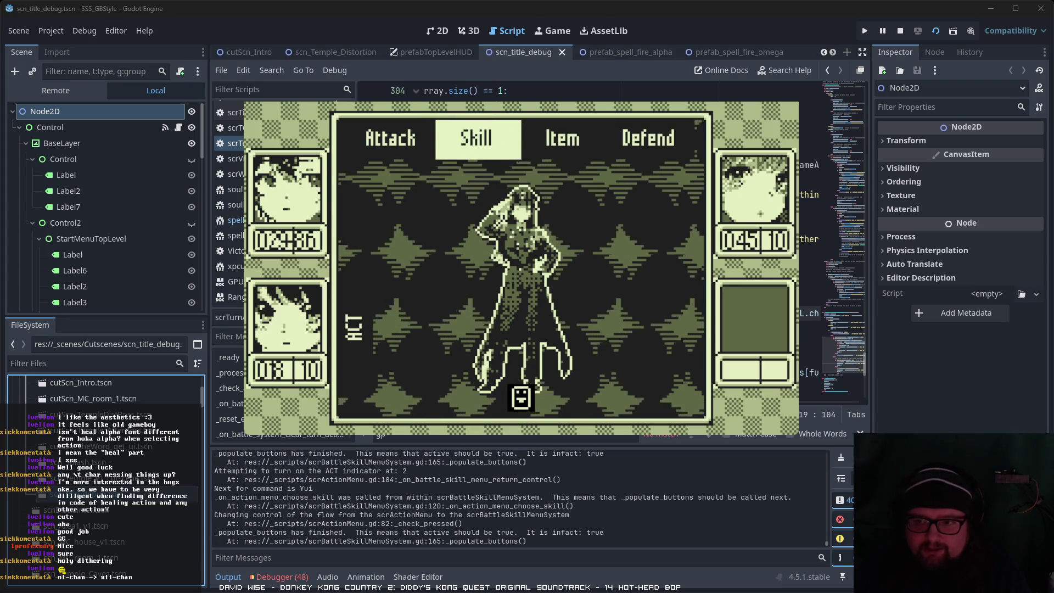
key("Return")
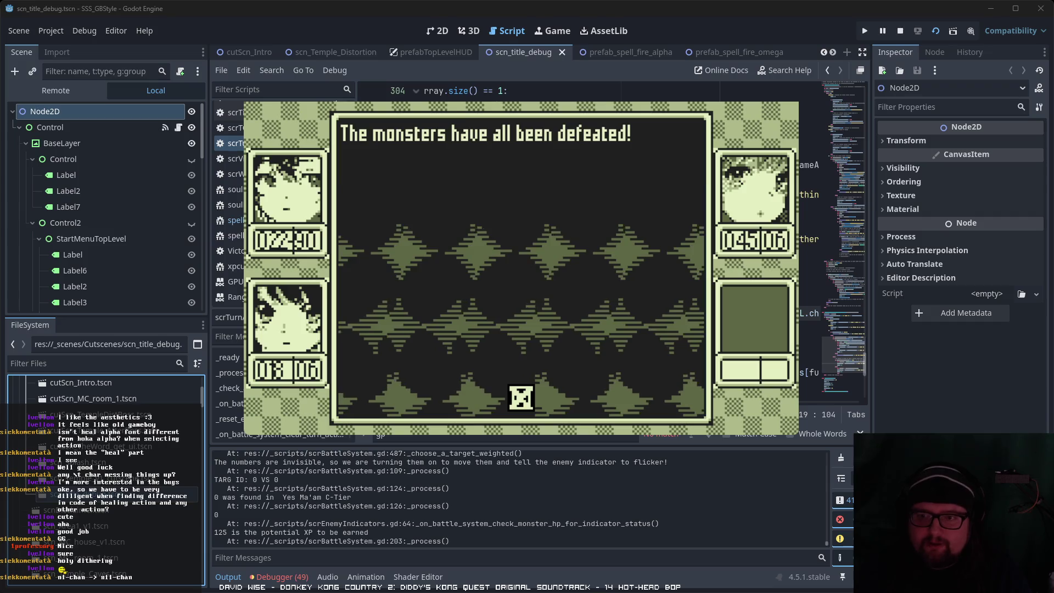
Step: View the battle results (04 GP and 0125 XP each), then dismiss them
key("Return")
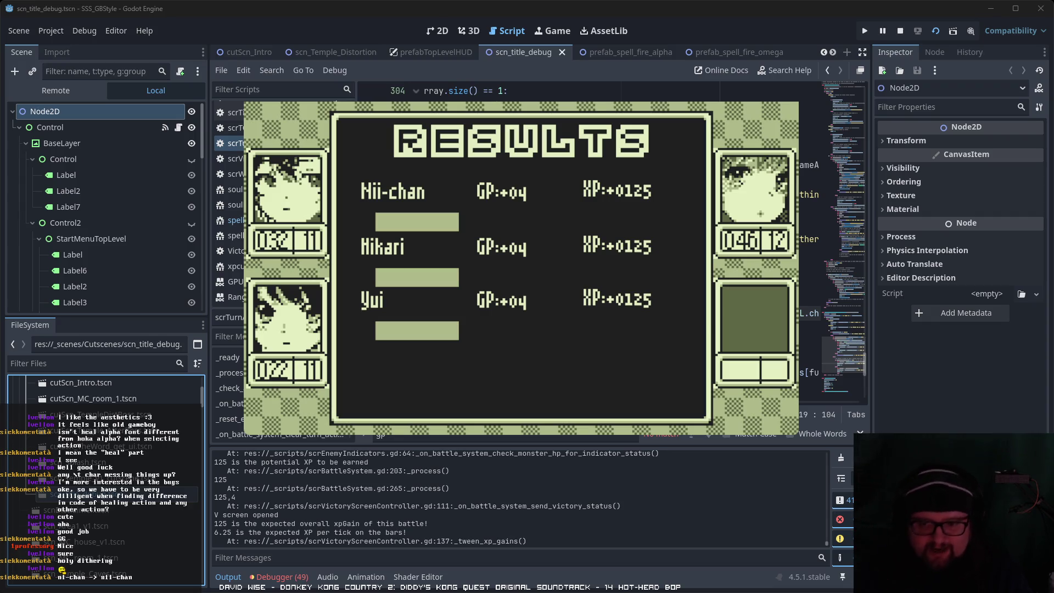
key("Return")
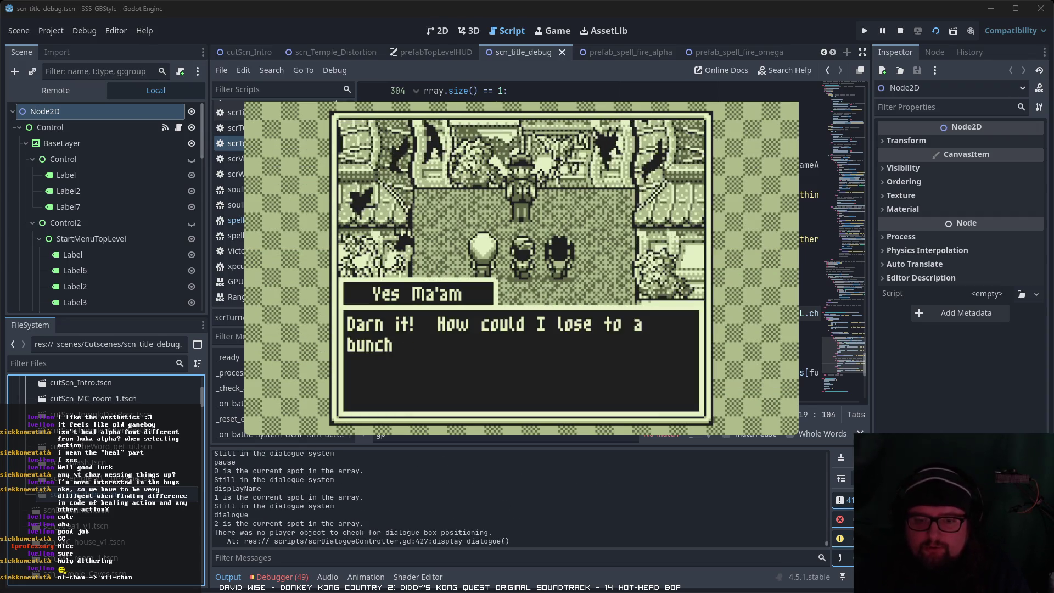
Step: Advance through Hikari, Yes Ma'am and Yui's first post-battle exchange
key("Return")
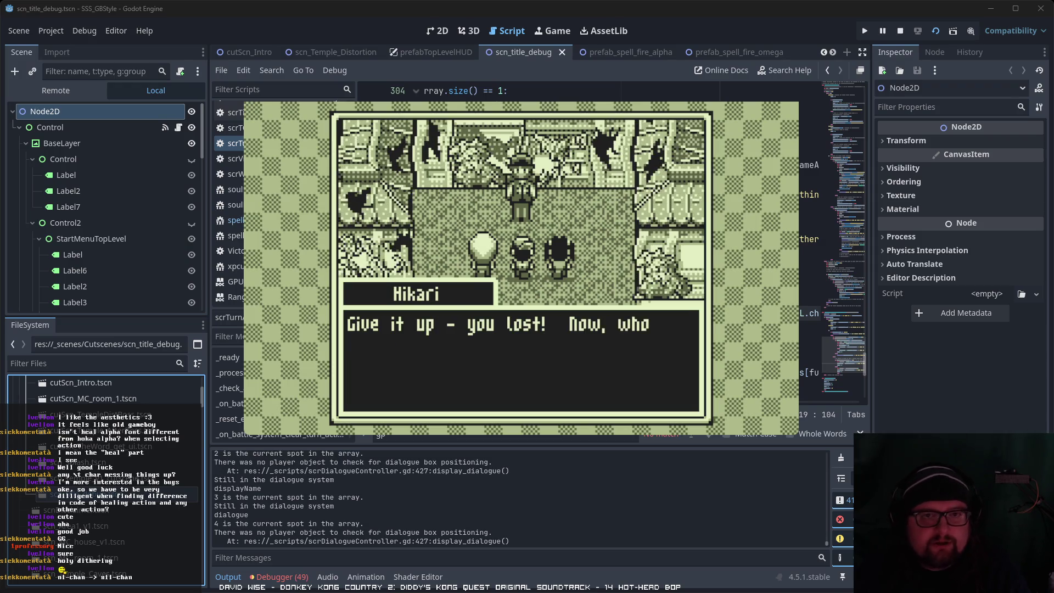
key("Return")
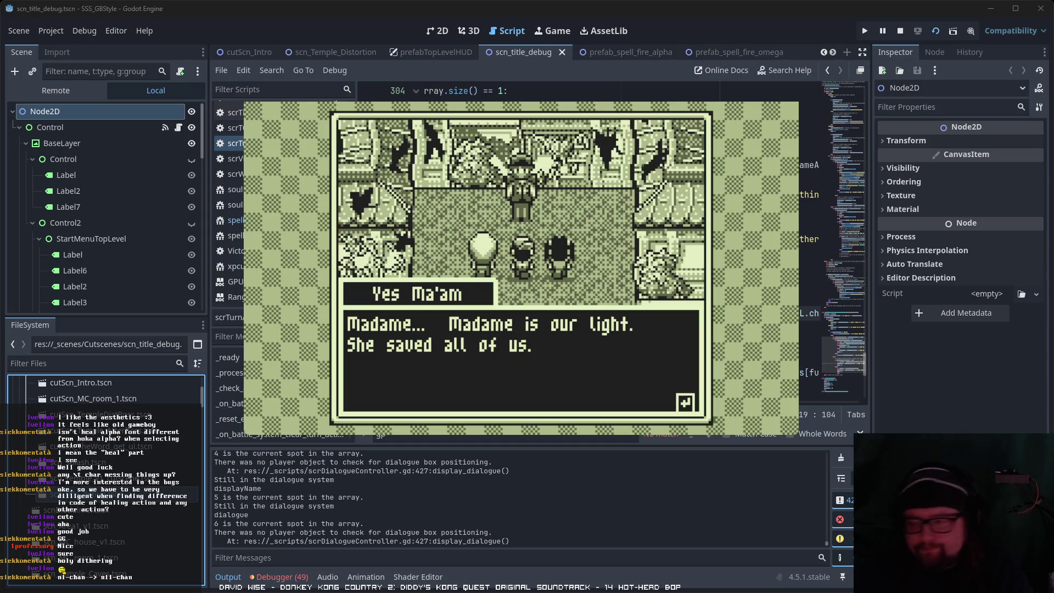
key("Return")
key("Return")
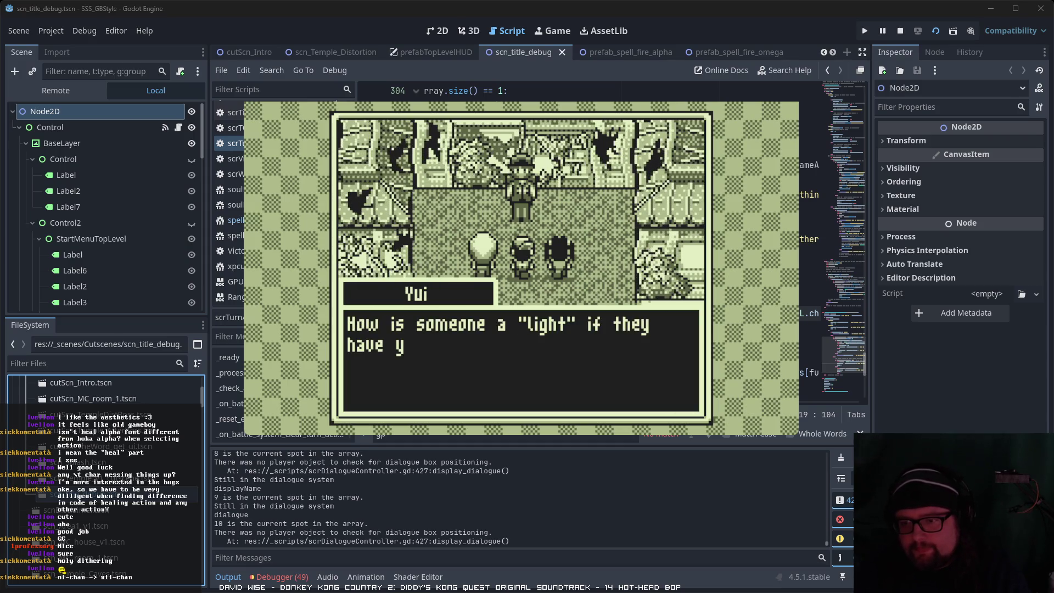
key("Return")
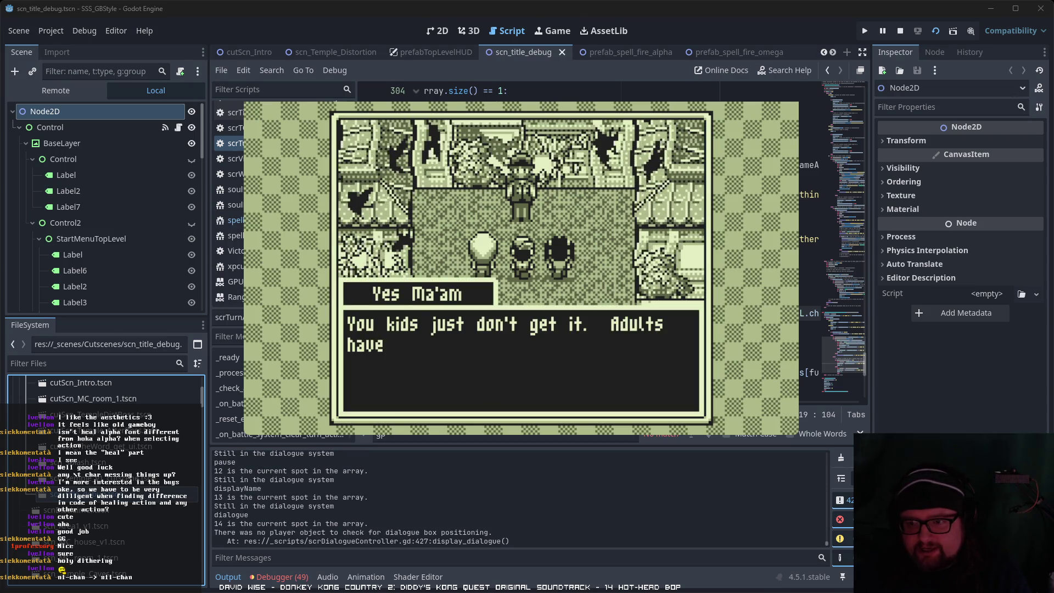
key("Return")
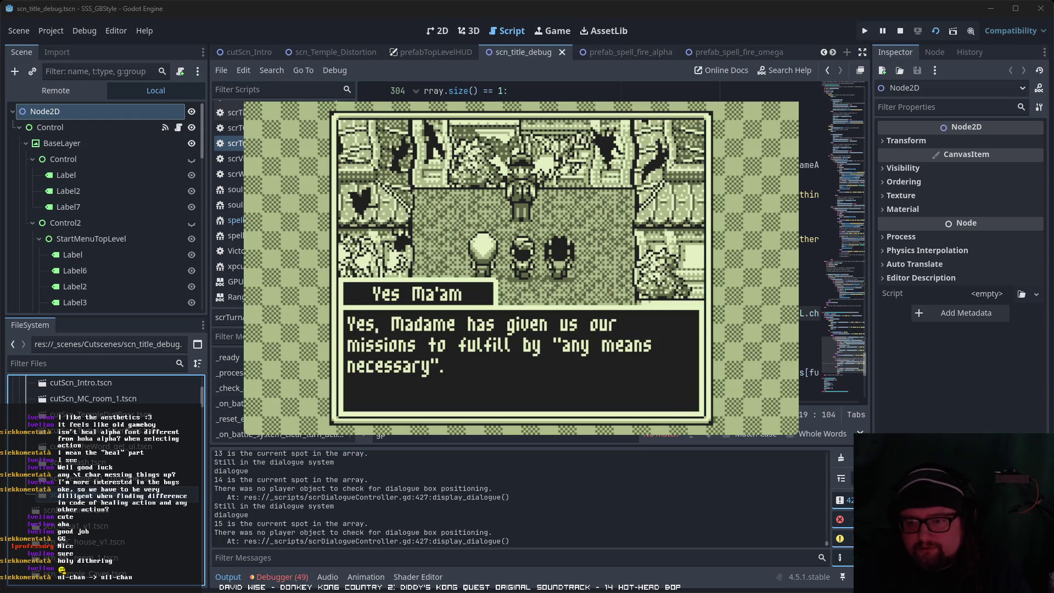
key("Return")
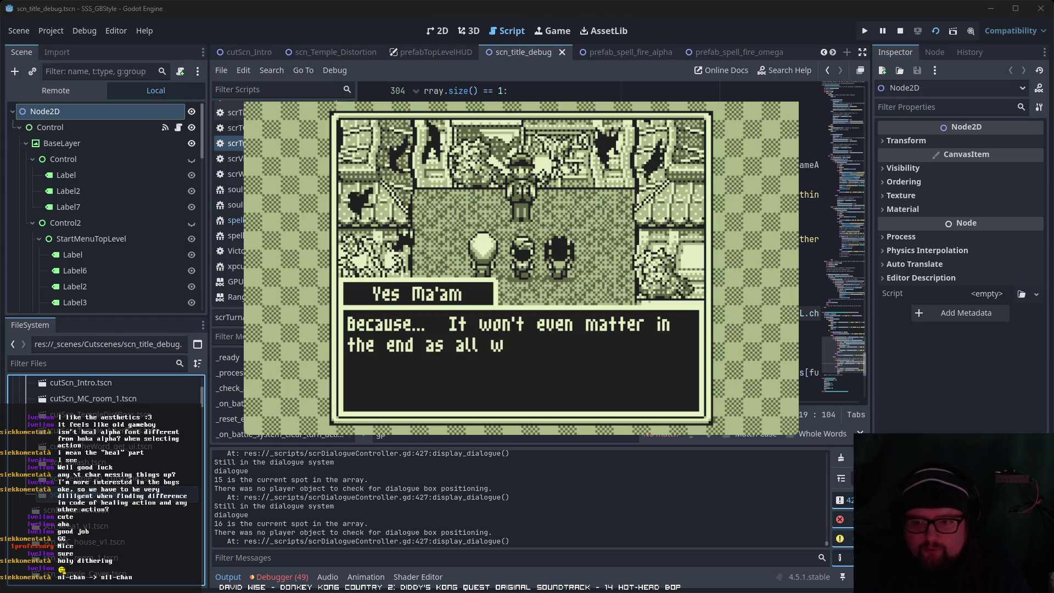
key("Return")
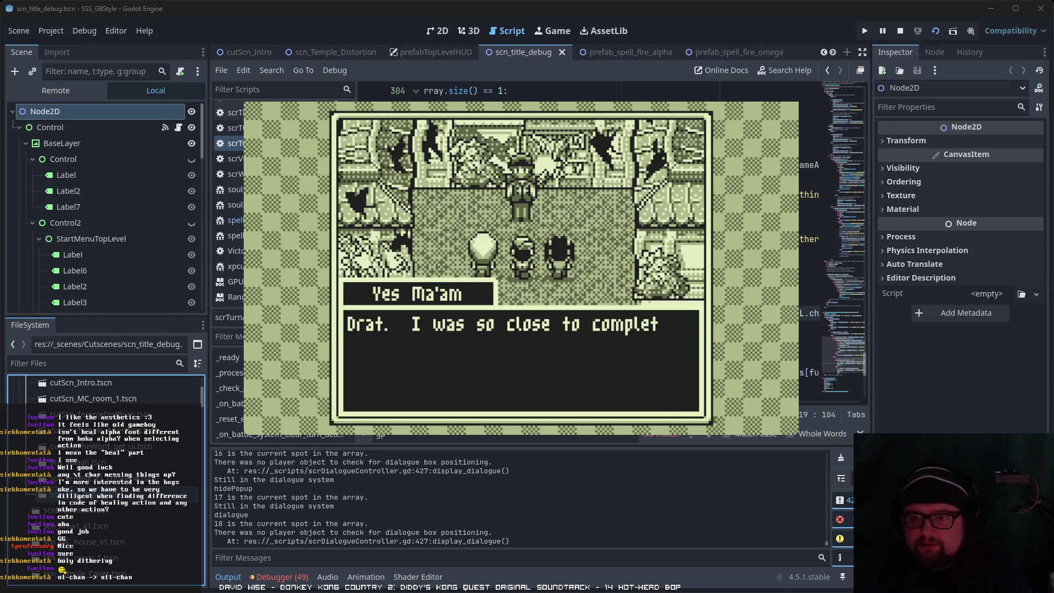
Step: Continue through Yes Ma'am's orders and warning until Hikari begins replying to Yui
key("Return")
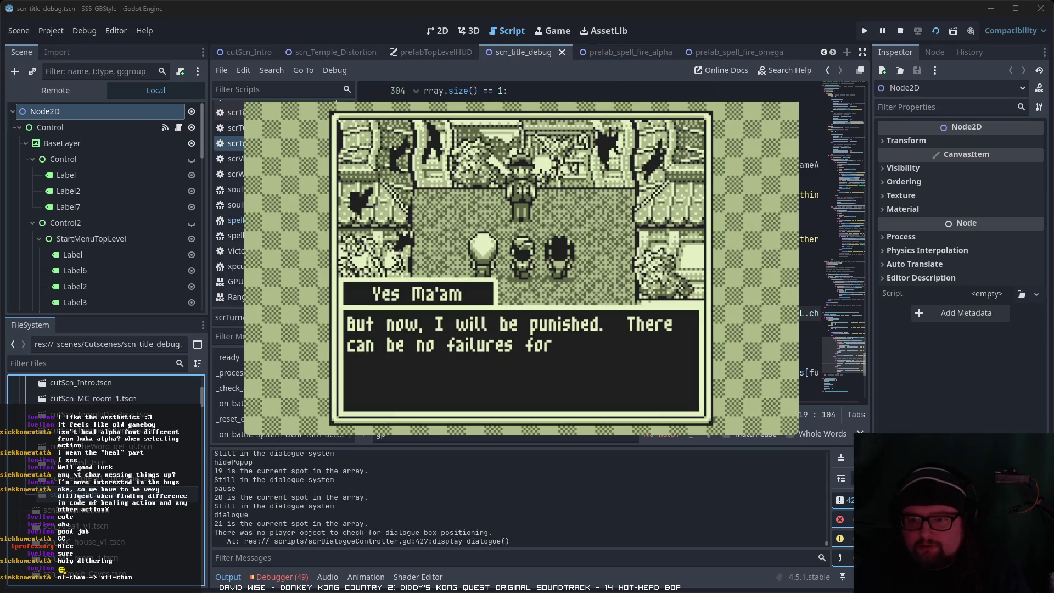
key("Return")
key("Return")
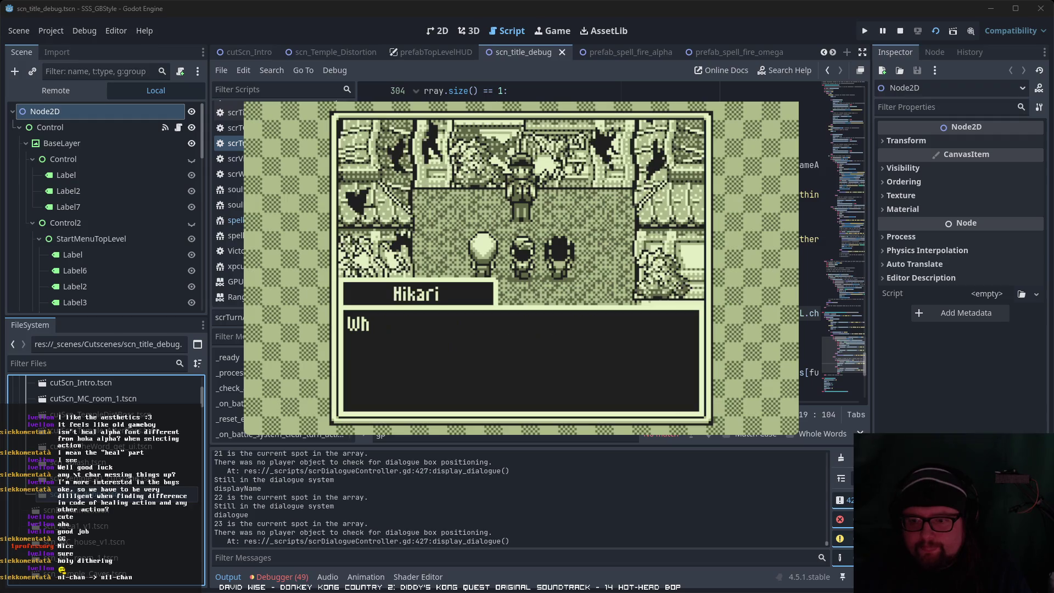
key("Return")
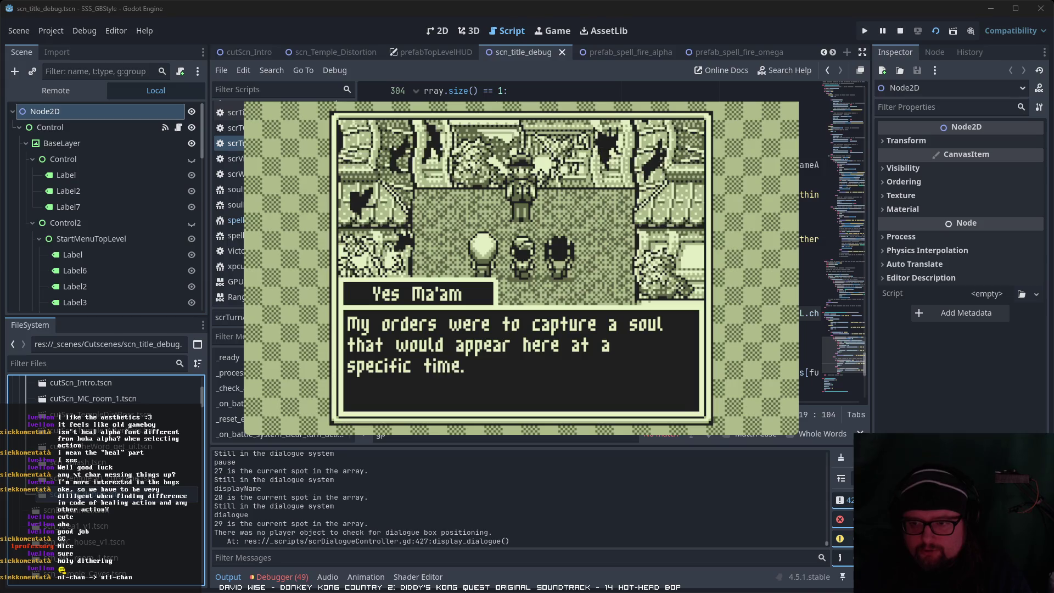
key("Return")
key("Return")
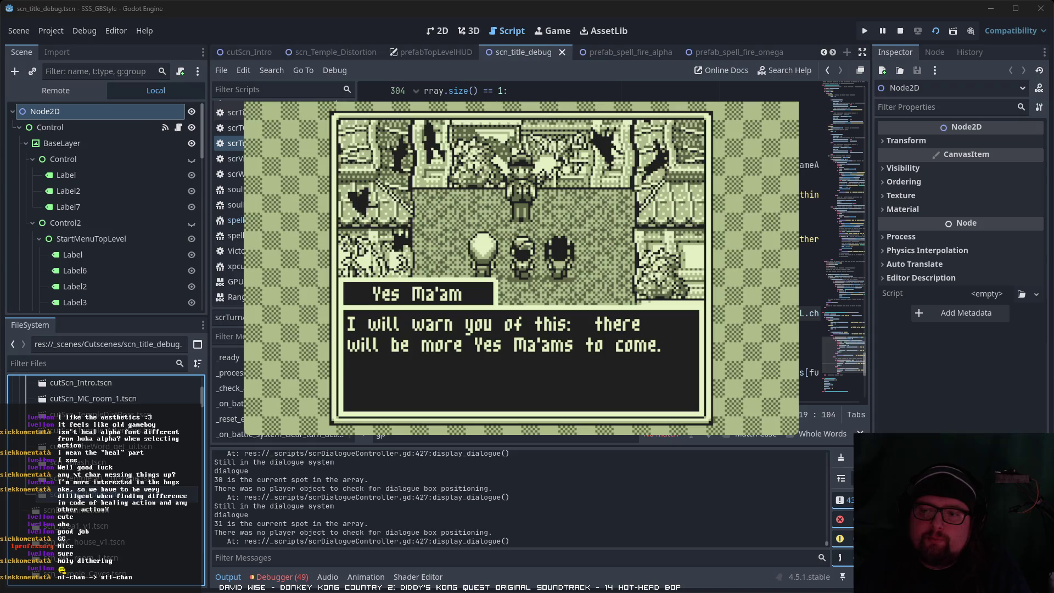
key("Return")
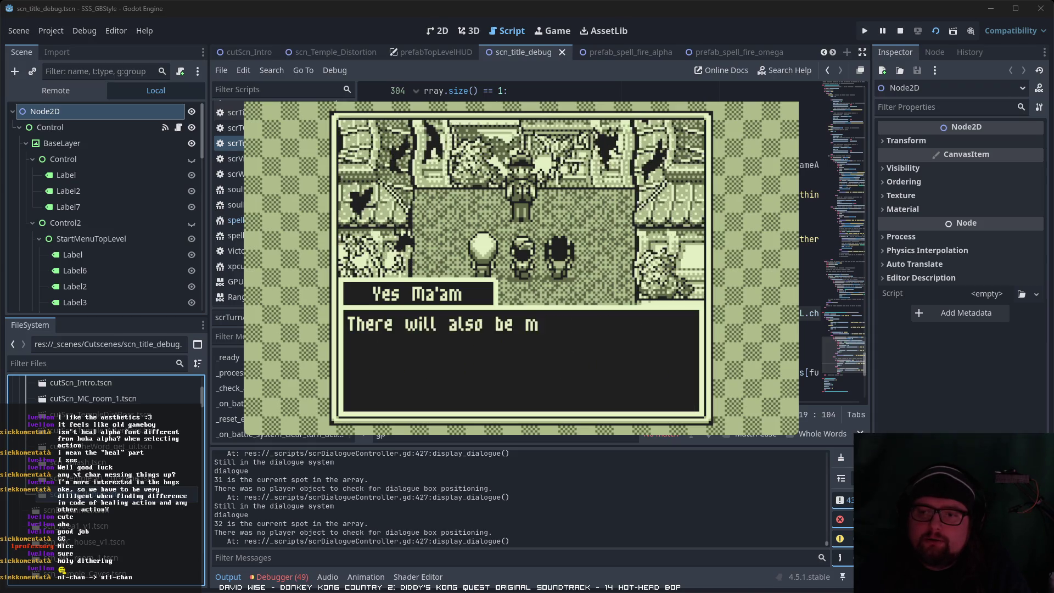
key("Return")
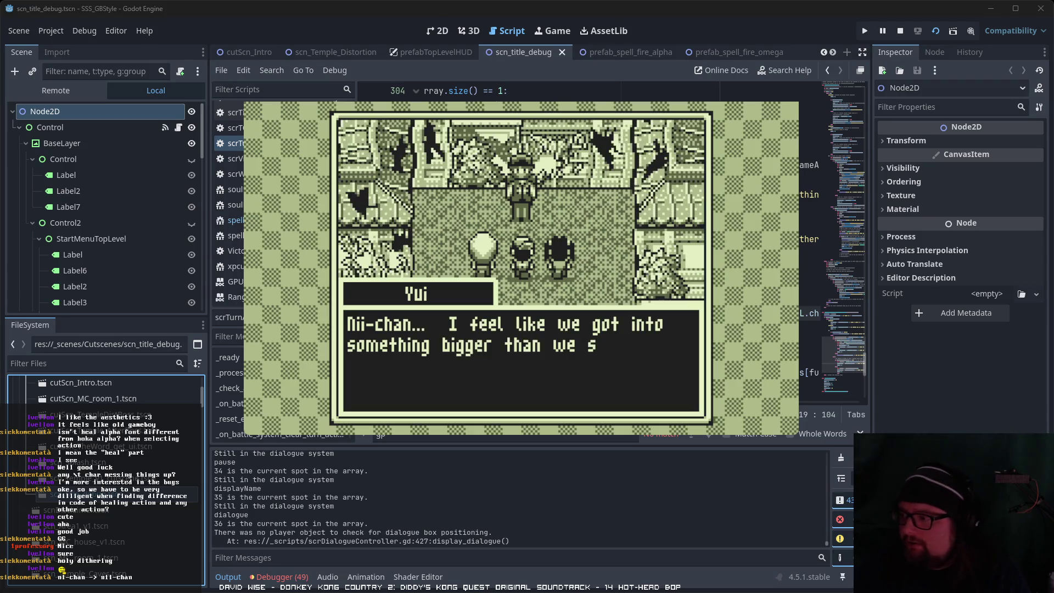
key("Return")
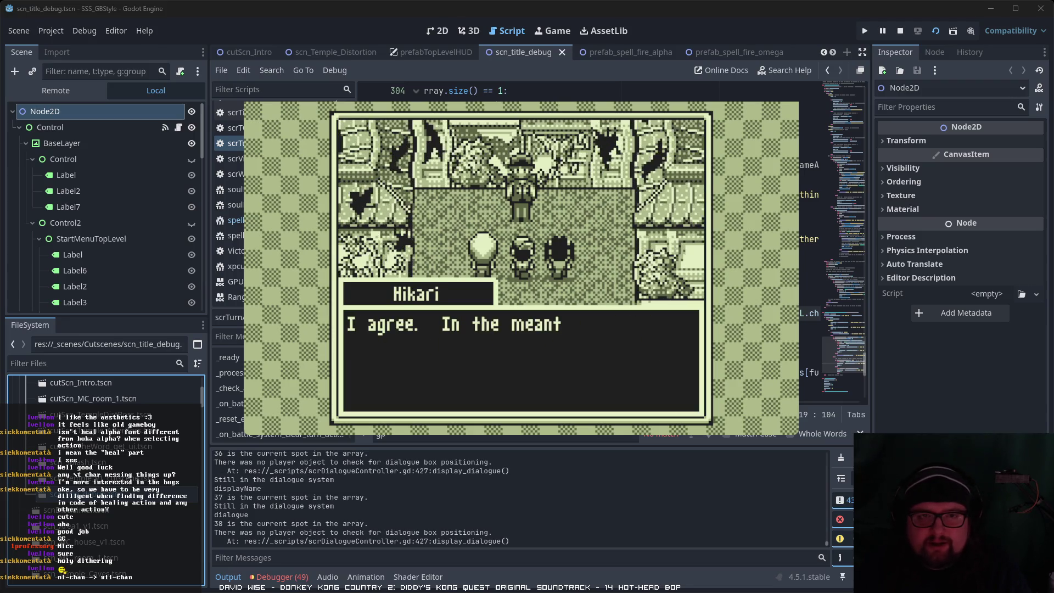
Step: Step through Hikari and Yui's exchange until the hero collapses
key("Return")
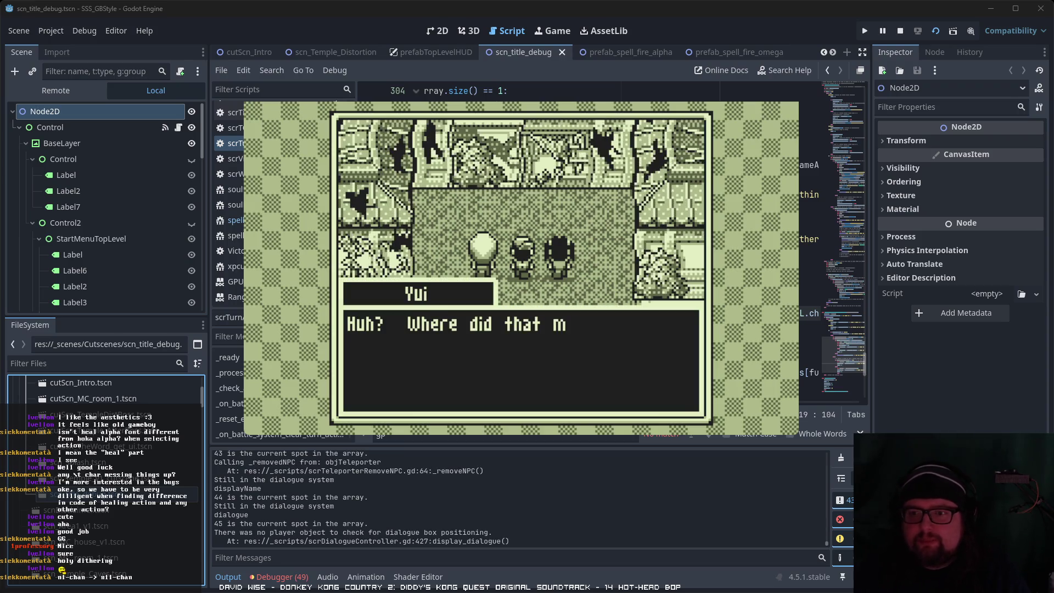
key("Return")
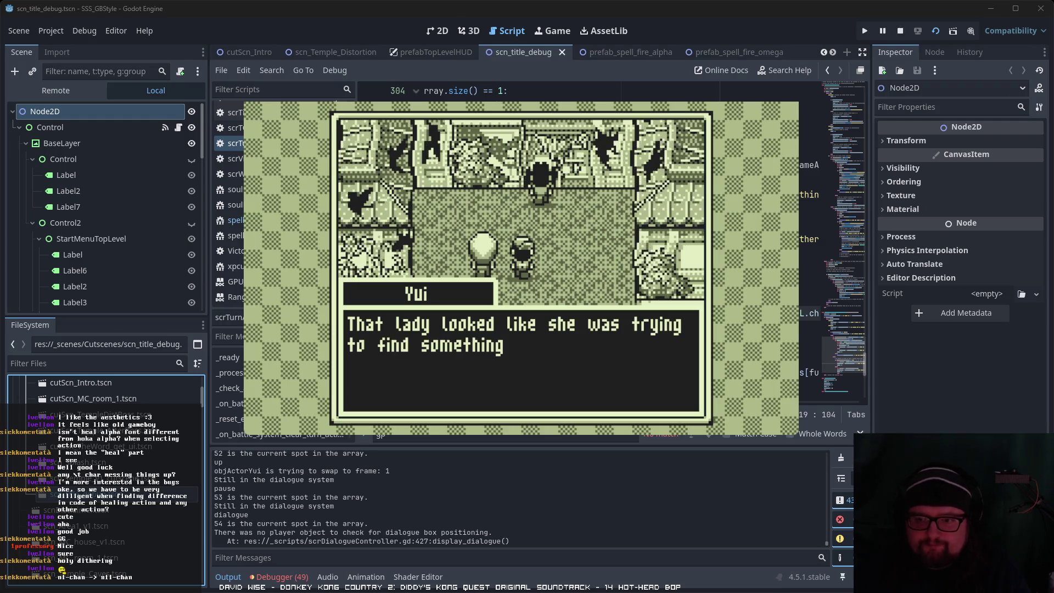
key("Return")
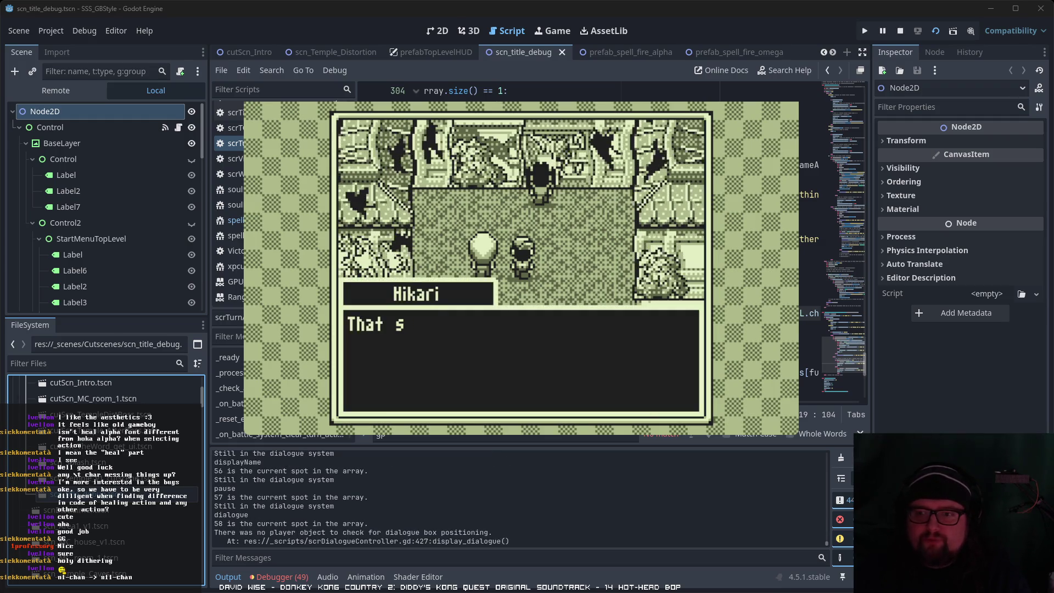
key("Return")
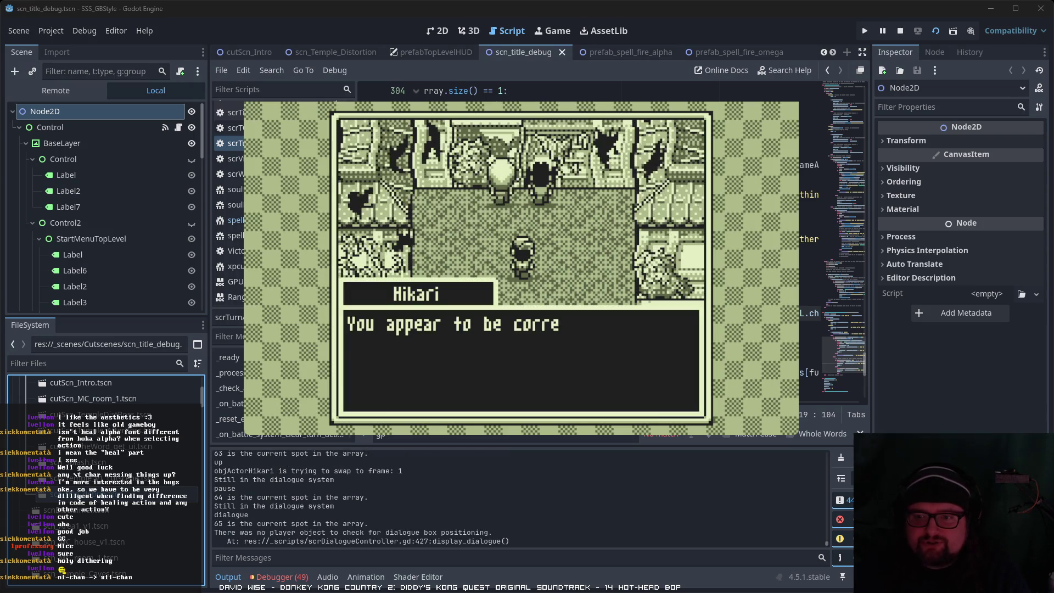
key("Return")
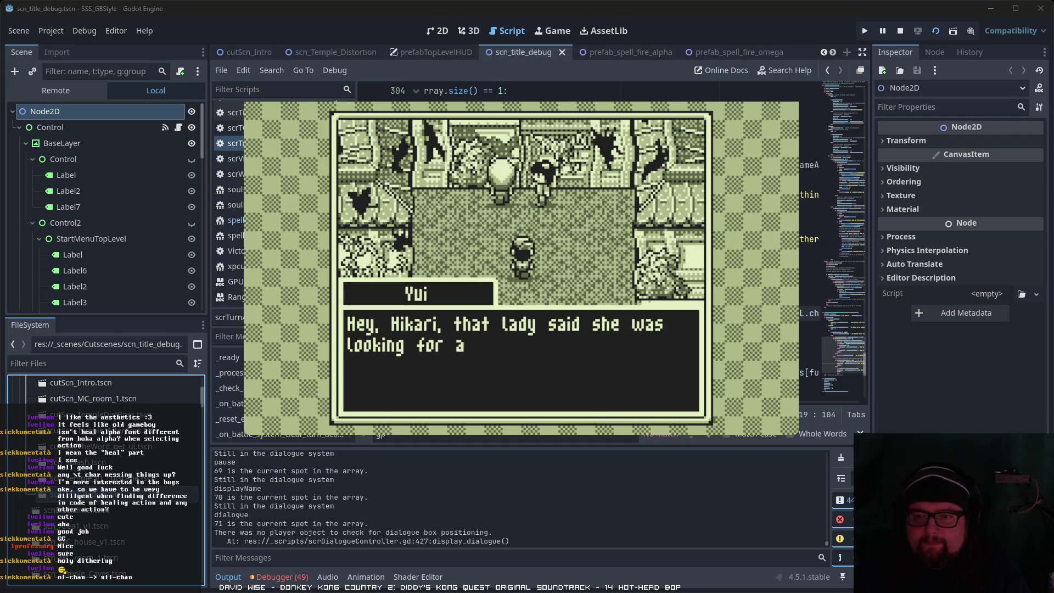
key("Return")
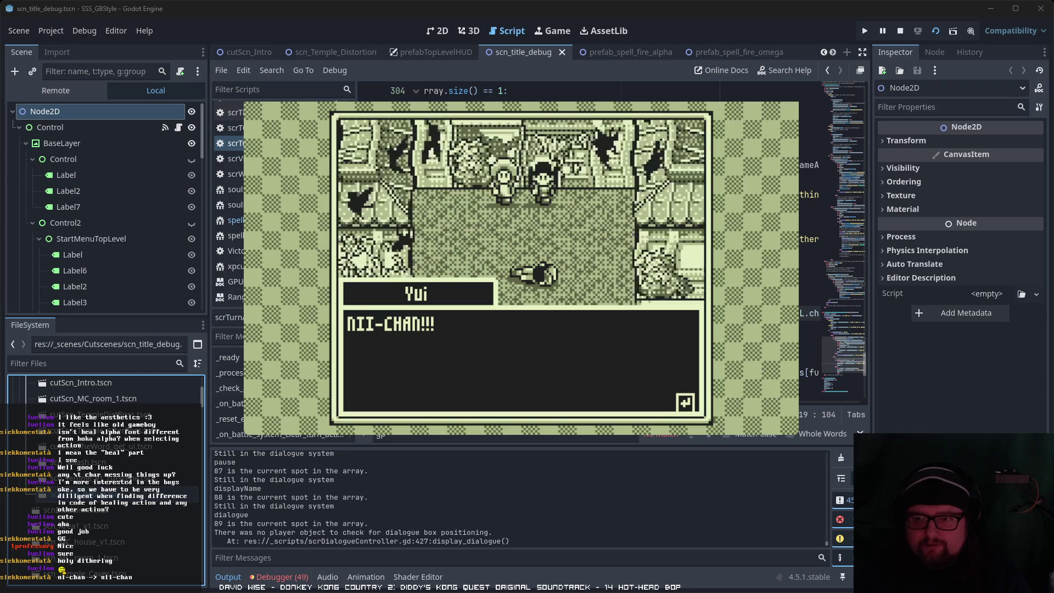
Step: Dismiss the NII-CHAN!!! line and Yui's remaining lines until the screen fades to black
key("Return")
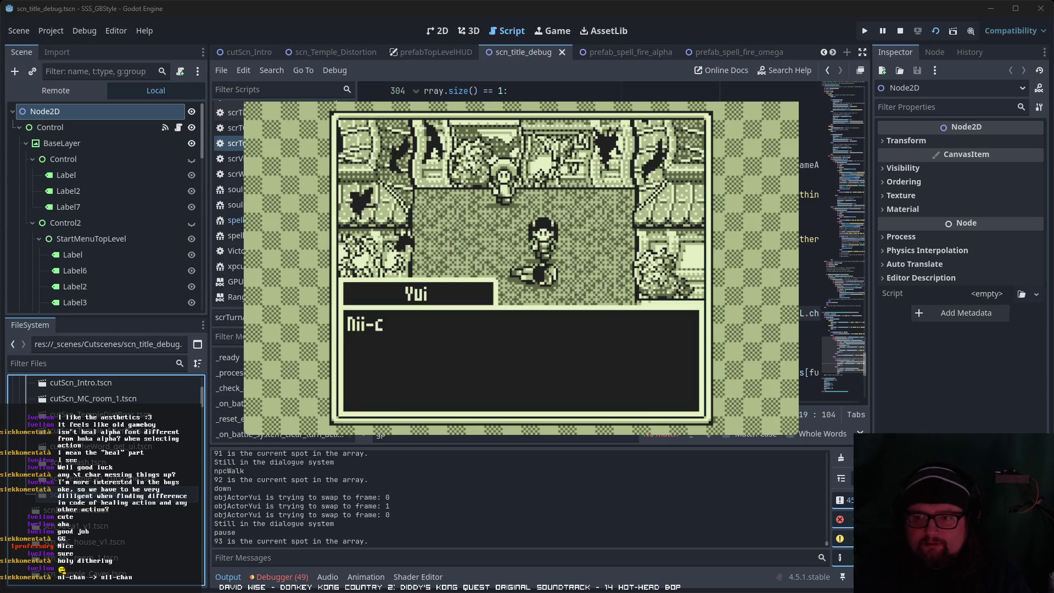
key("Return")
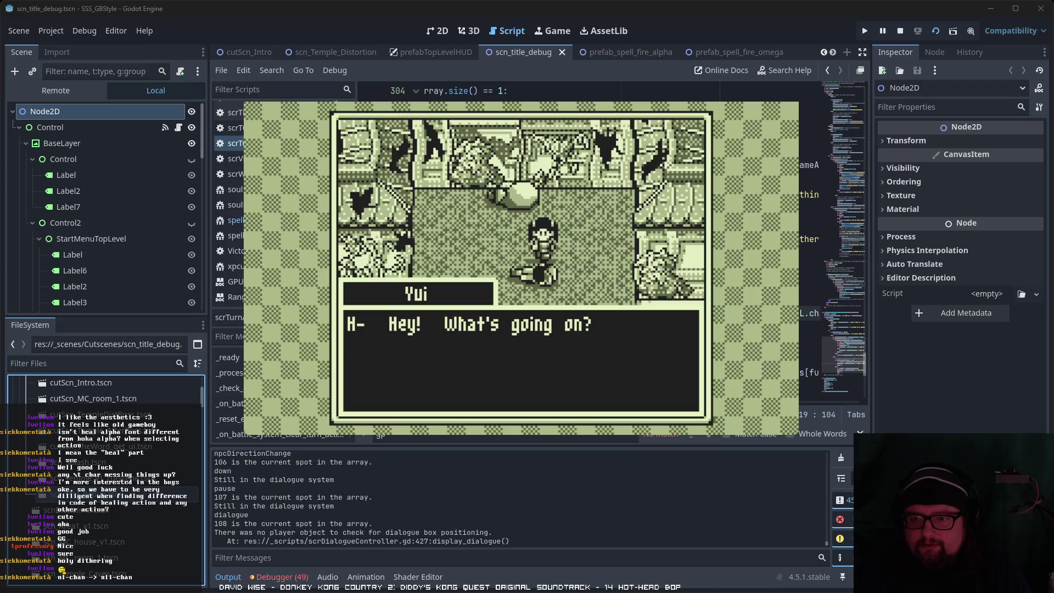
key("Return")
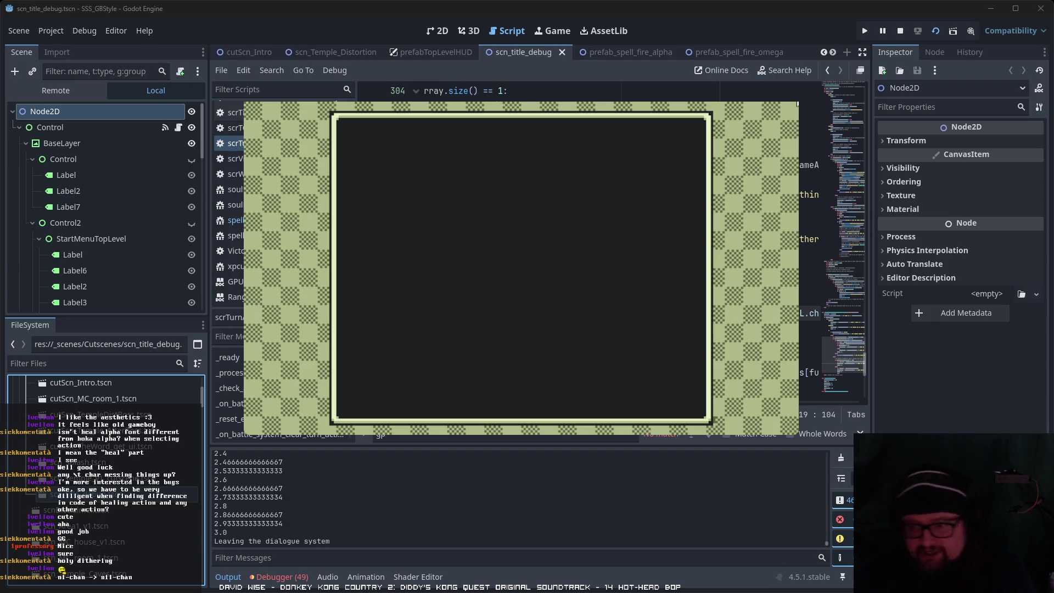
Step: Stop the running game from the editor toolbar, returning to the turn-action script
left_click(797, 103)
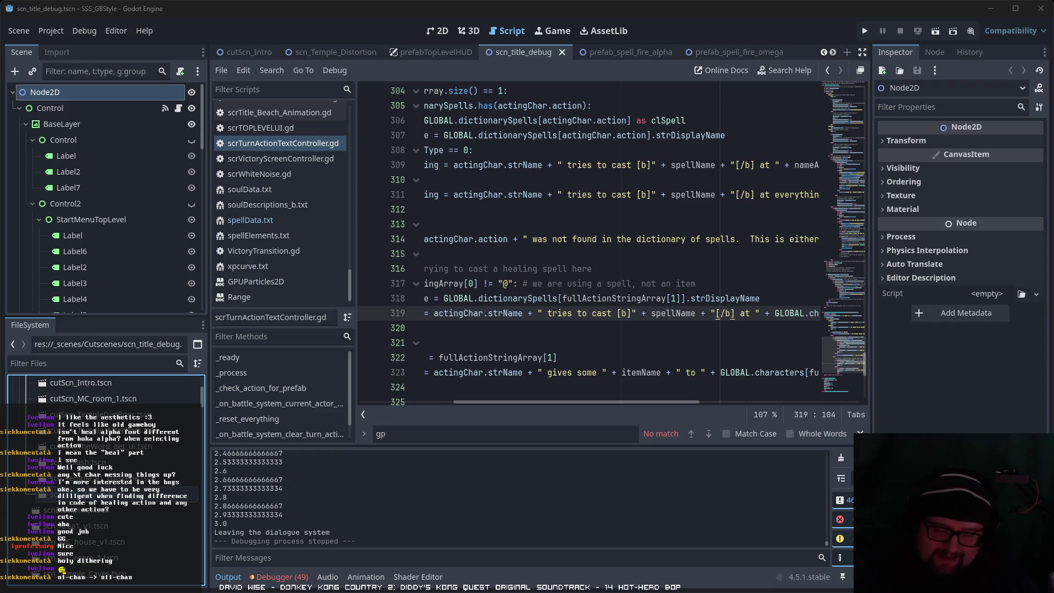